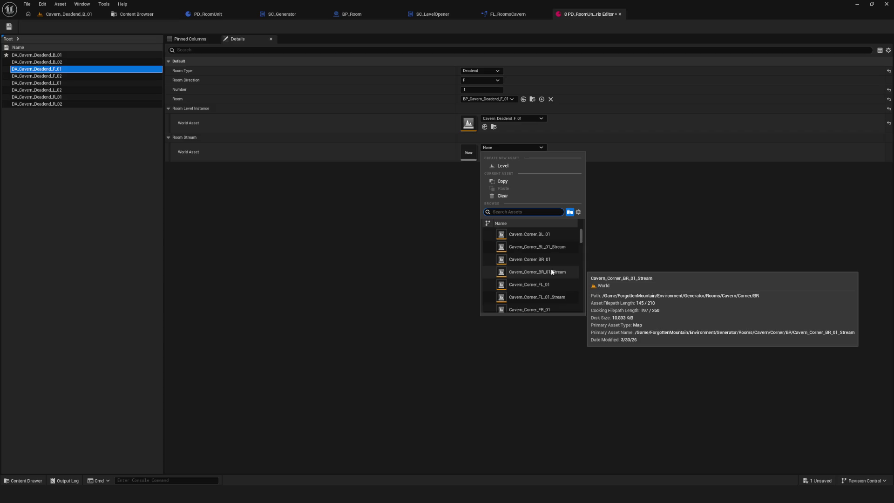
Step: Set F_01 and L_01 room streams to Cavern_Deadend_F_01_Stream and Cavern_Deadend_L_01_Stream
scroll(553, 269, down, 5)
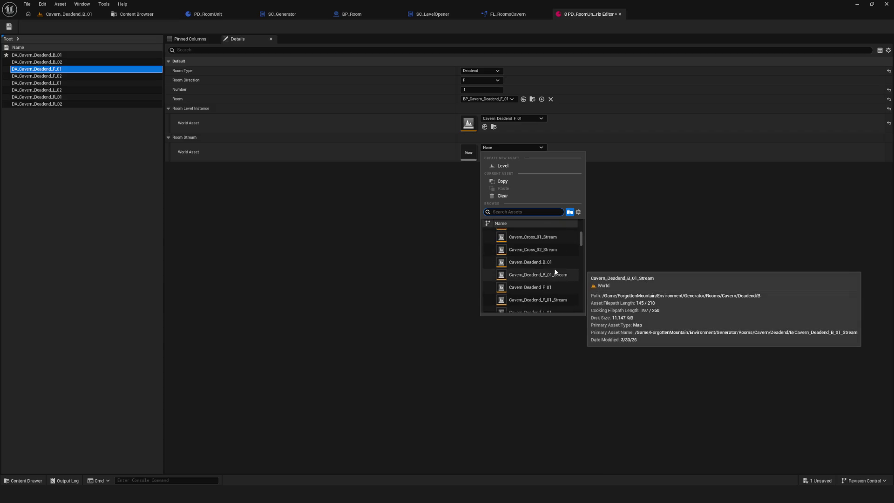
click(565, 300)
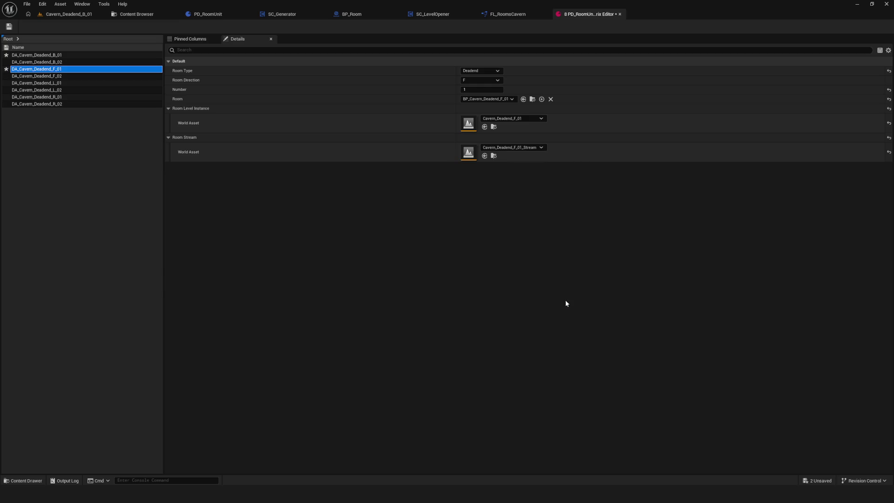
click(101, 83)
click(515, 148)
scroll(548, 262, down, 3)
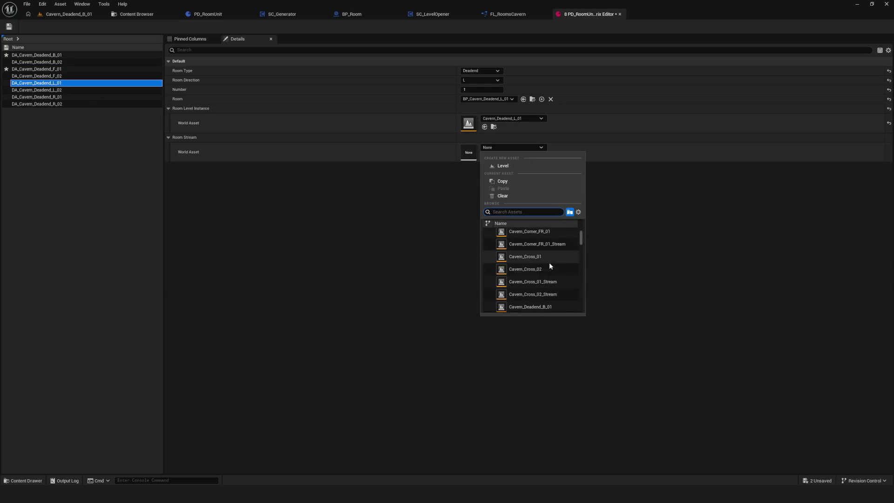
scroll(549, 261, down, 2)
click(563, 303)
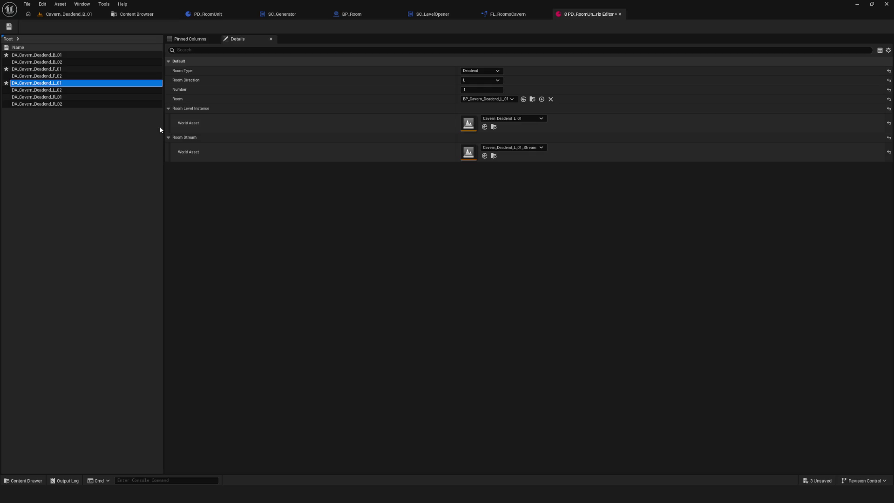
Step: Set R_01's room stream to Cavern_Deadend_R_01_Stream and save all modified assets
click(81, 104)
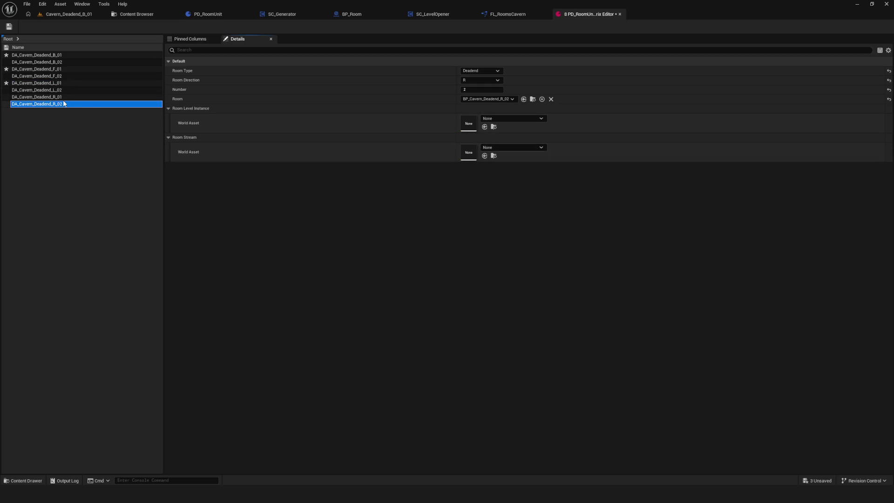
click(82, 97)
click(515, 147)
scroll(558, 258, down, 5)
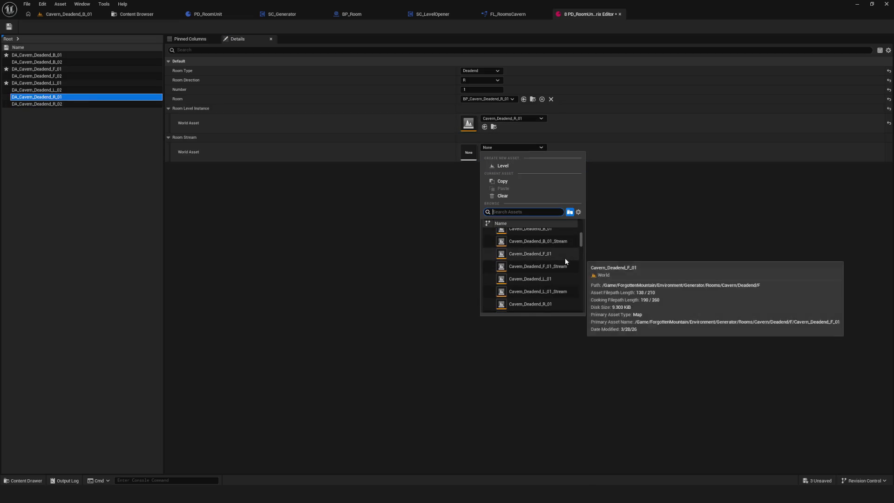
scroll(565, 258, down, 2)
click(567, 282)
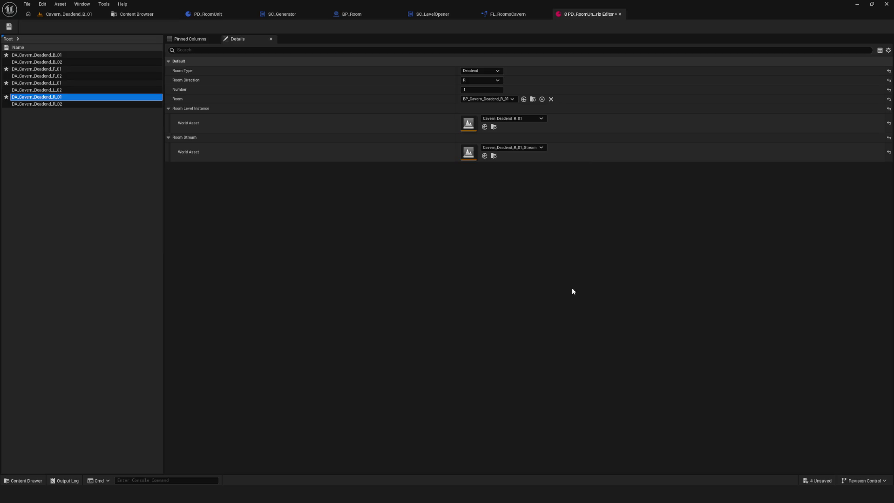
click(8, 27)
Step: Test-play Cavern_Deadend_B_01 with NewGame, stop it, and bring up FL_RoomsCavern
click(76, 16)
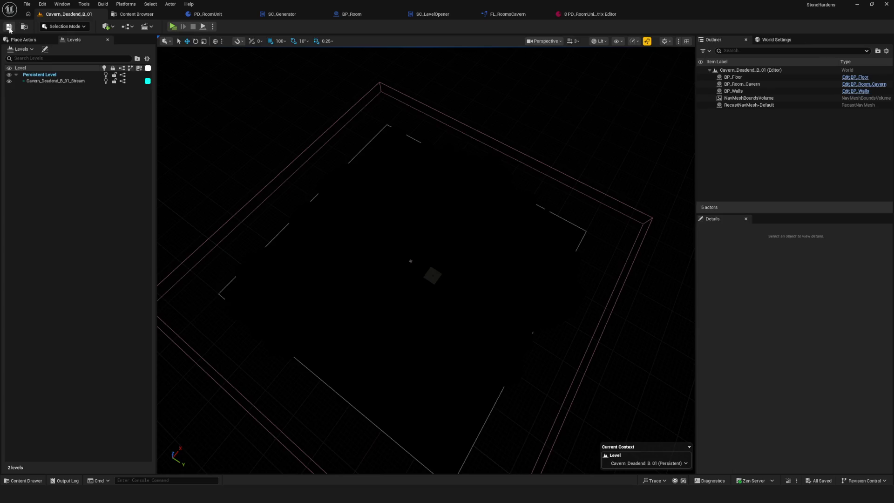
click(175, 27)
click(456, 207)
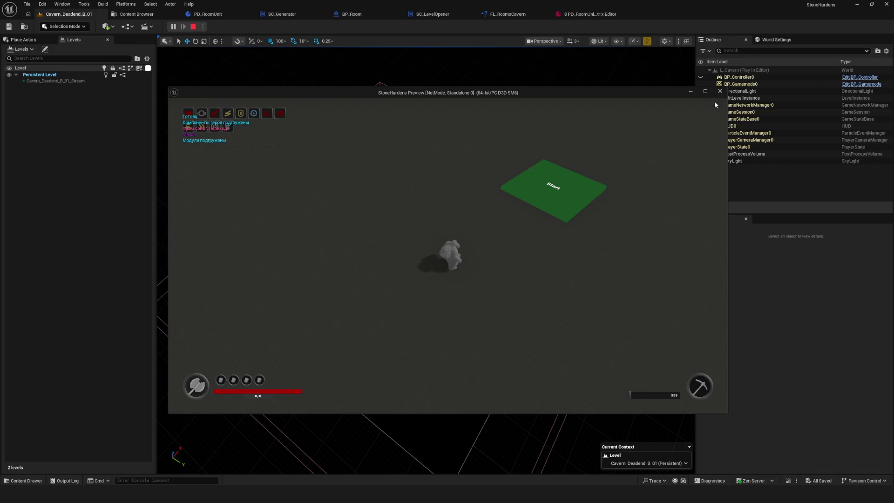
click(720, 91)
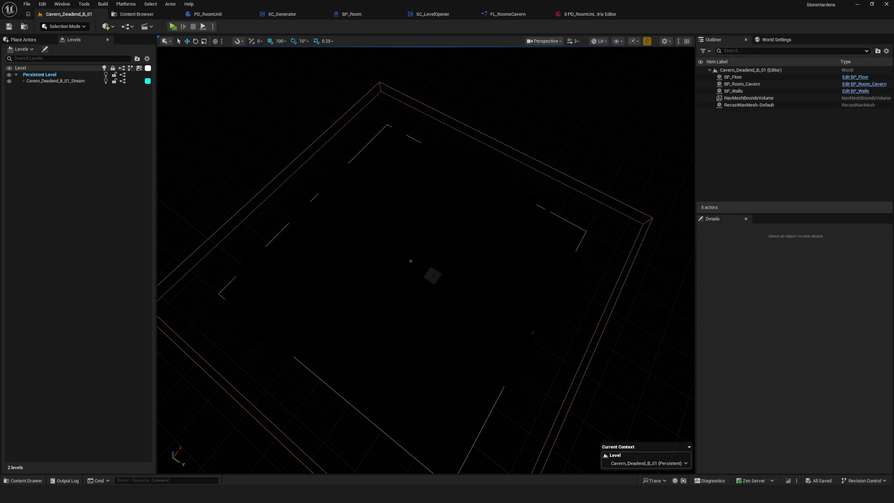
click(510, 14)
Step: Inspect GetDeadendF, then the Inputs and Outputs nodes of SC_LevelOpener's RoomLoader macro
scroll(446, 200, up, 10)
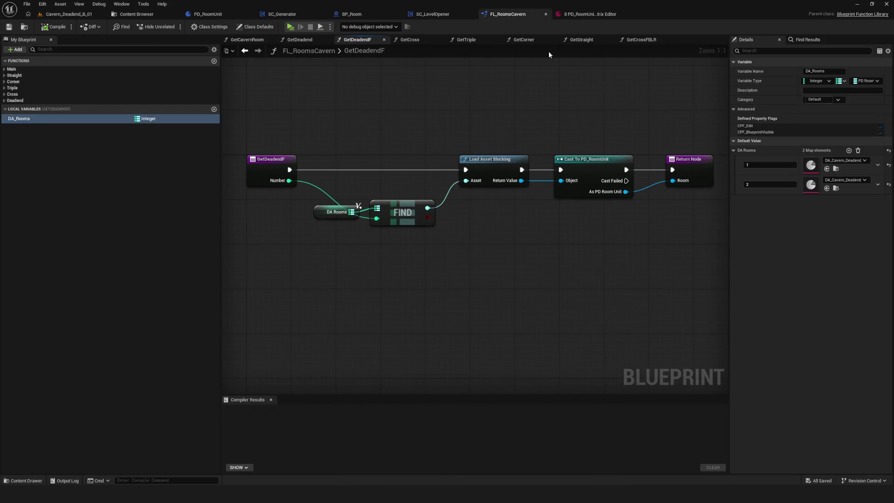
click(431, 14)
click(506, 43)
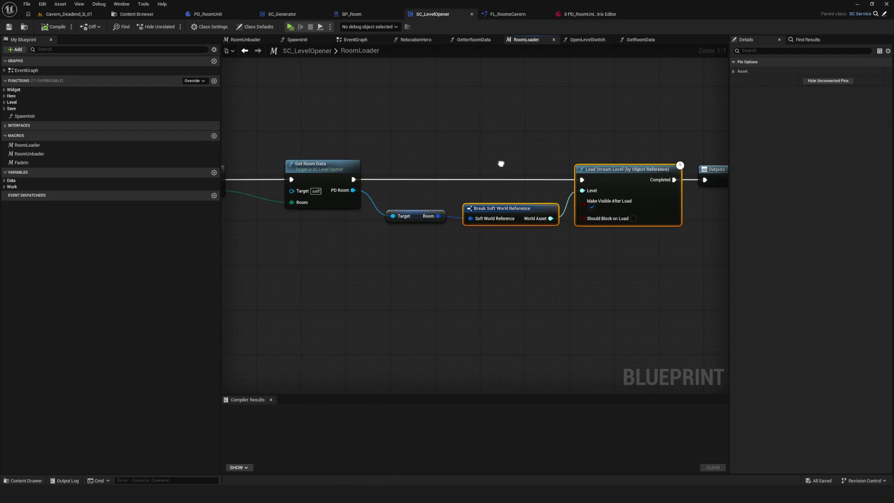
scroll(501, 164, down, 3)
click(569, 161)
mouse_move(334, 72)
mouse_down()
mouse_move(508, 83)
mouse_move(483, 91)
mouse_up()
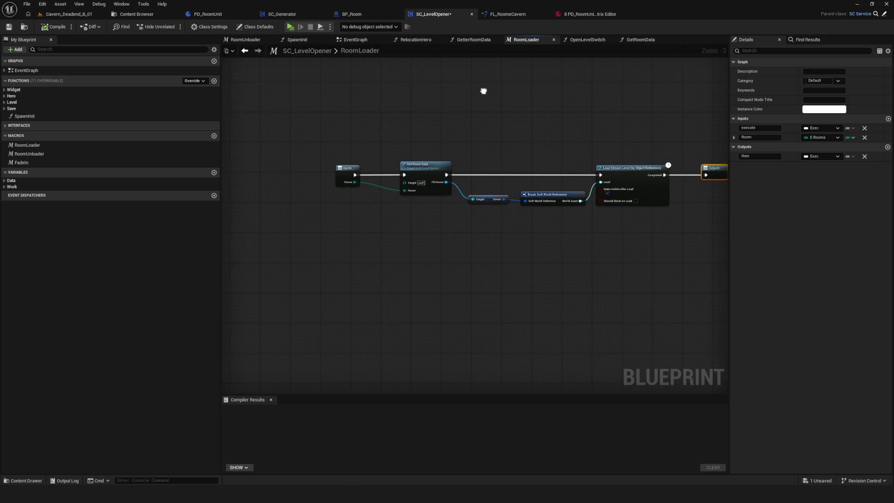
click(275, 15)
click(351, 14)
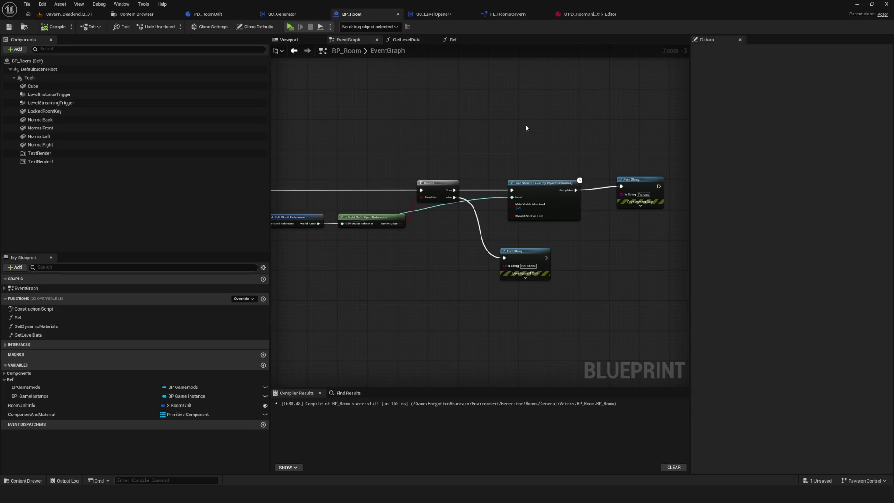
mouse_move(464, 147)
mouse_down()
mouse_move(614, 147)
mouse_move(557, 165)
mouse_move(491, 166)
mouse_move(523, 167)
mouse_up()
scroll(614, 147, down, 1)
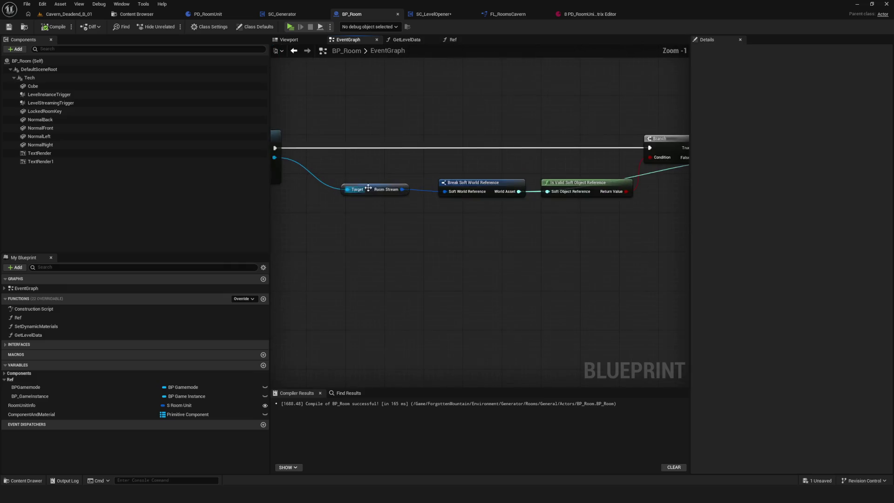
scroll(409, 188, down, 2)
scroll(410, 189, up, 2)
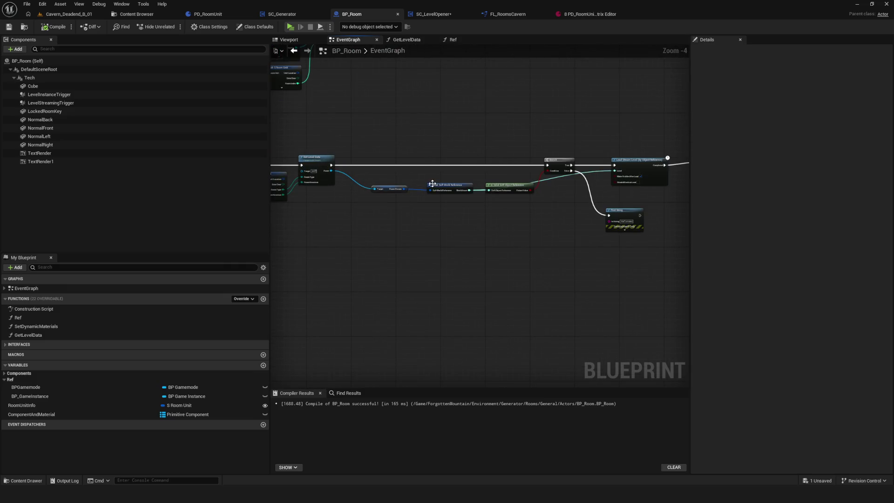
drag(409, 188, 389, 188)
mouse_move(356, 134)
mouse_down()
mouse_move(587, 217)
mouse_move(644, 198)
mouse_up()
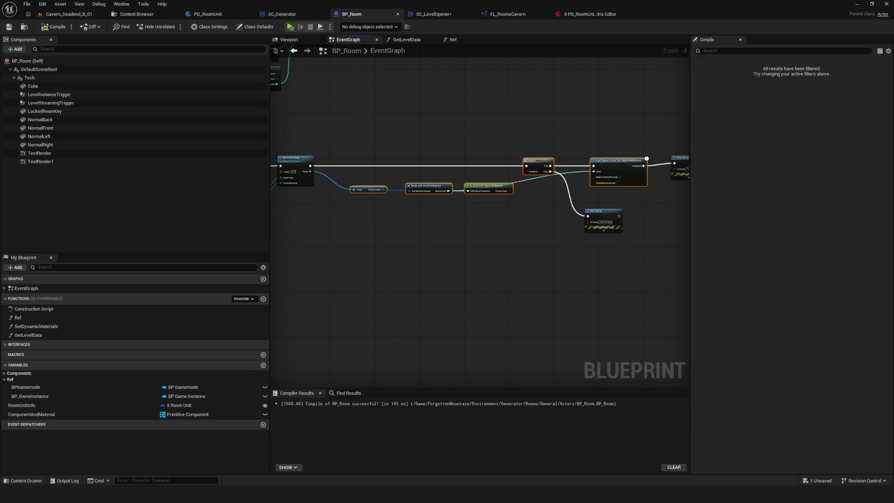
scroll(591, 163, up, 4)
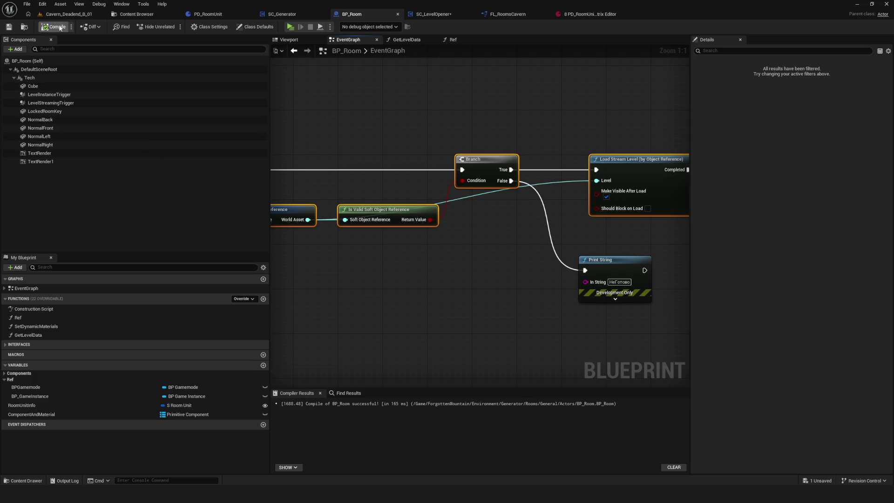
Step: Play the level, start NewGame, and enable the debug camera with the semicolon key
click(291, 26)
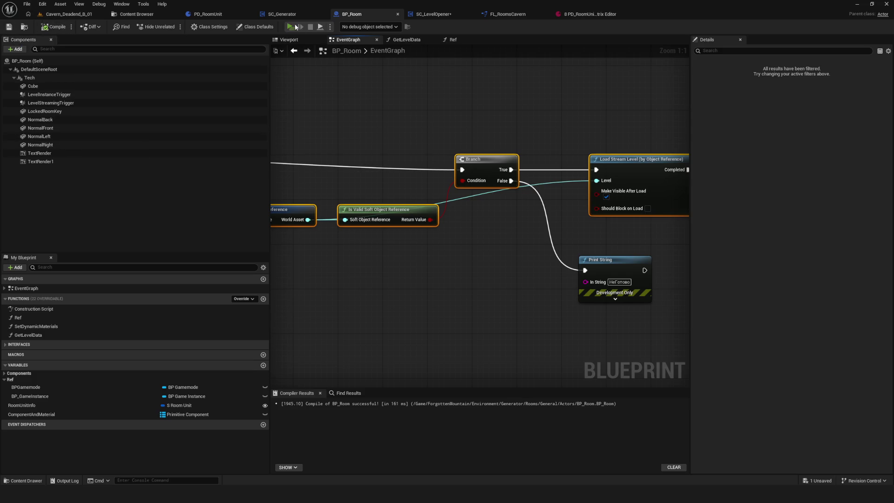
click(469, 208)
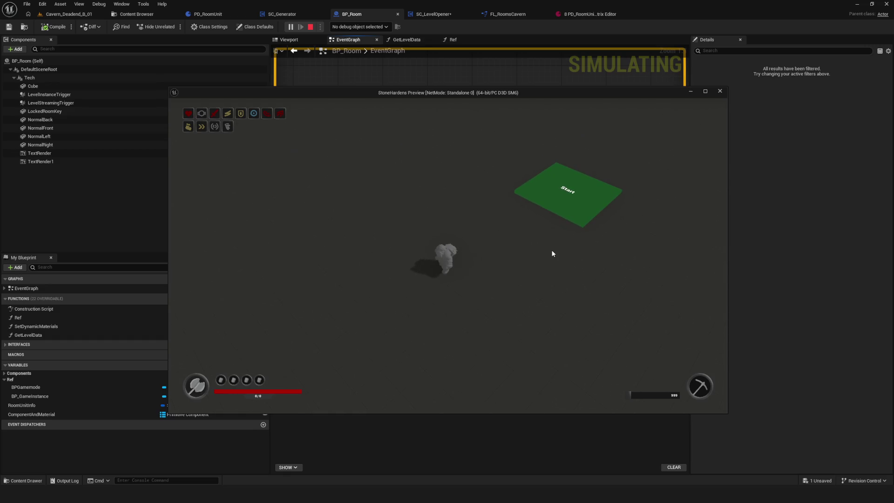
key(semicolon)
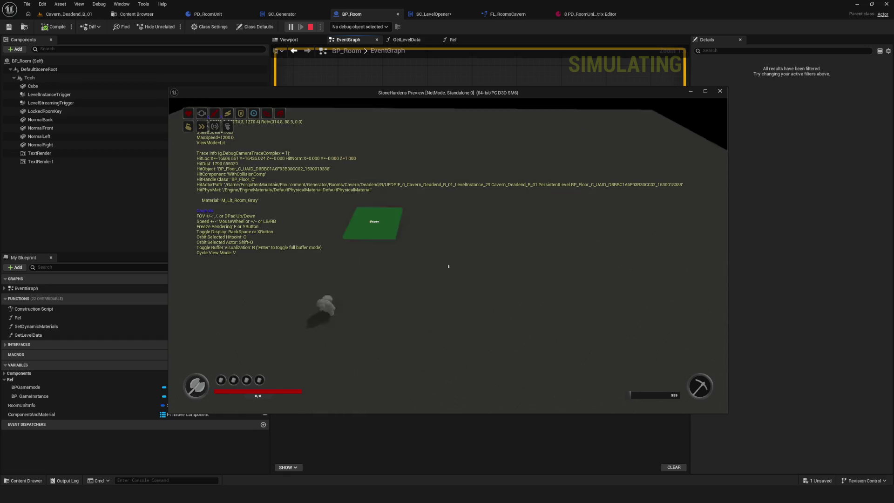
Step: Inspect the level in the debug camera's wireframe view, then end the preview with Esc
scroll(447, 255, up, 2)
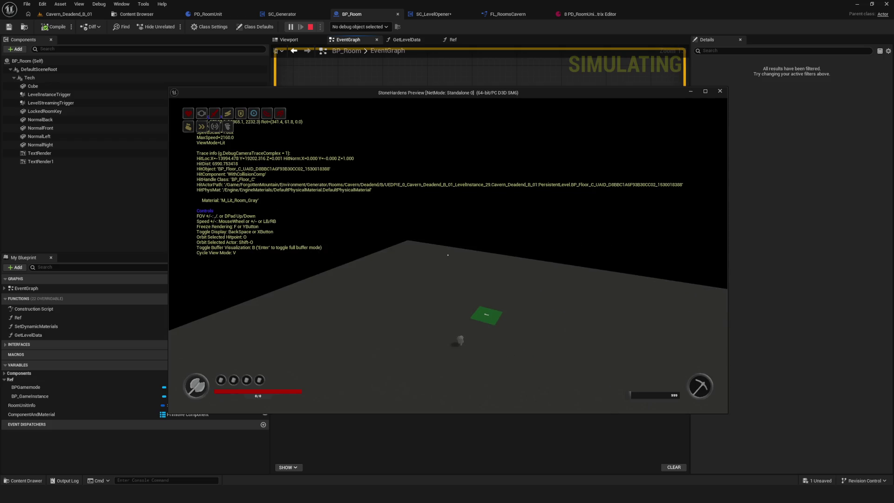
key(v)
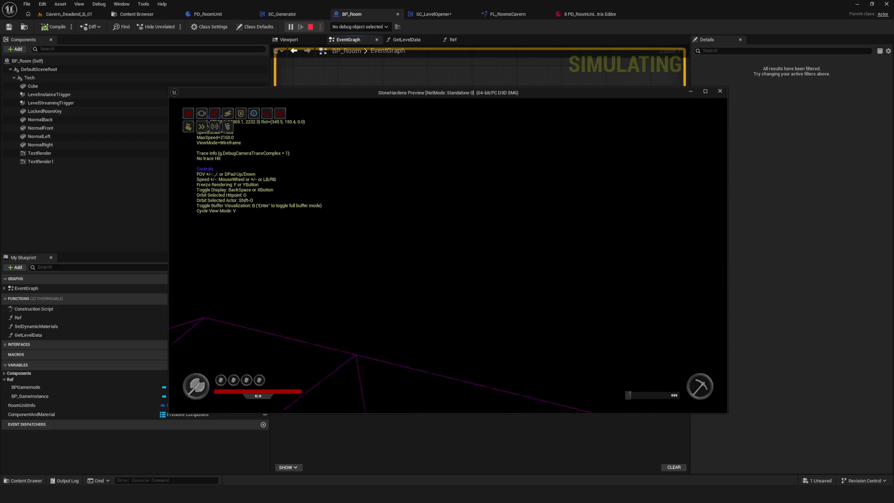
scroll(447, 255, up, 1)
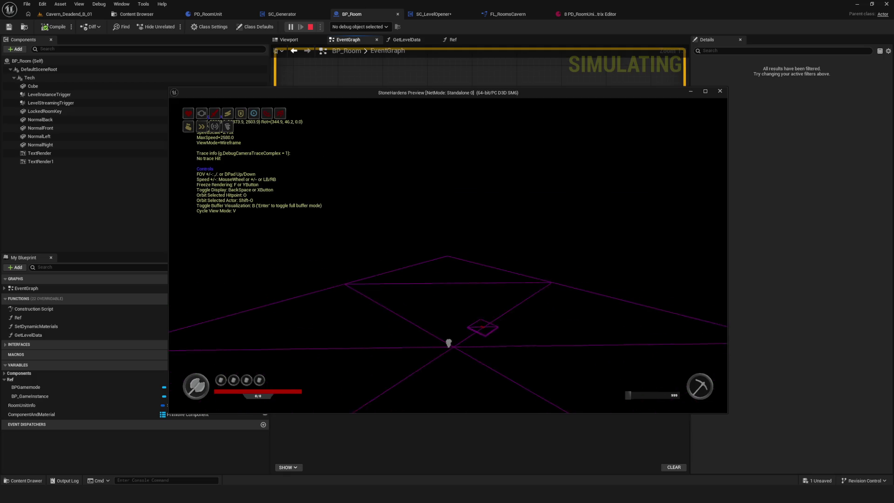
scroll(447, 255, up, 3)
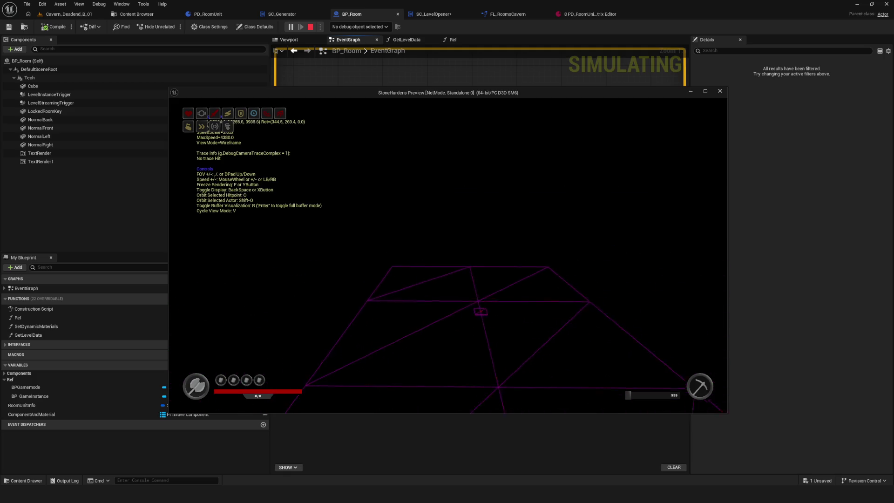
scroll(448, 255, up, 1)
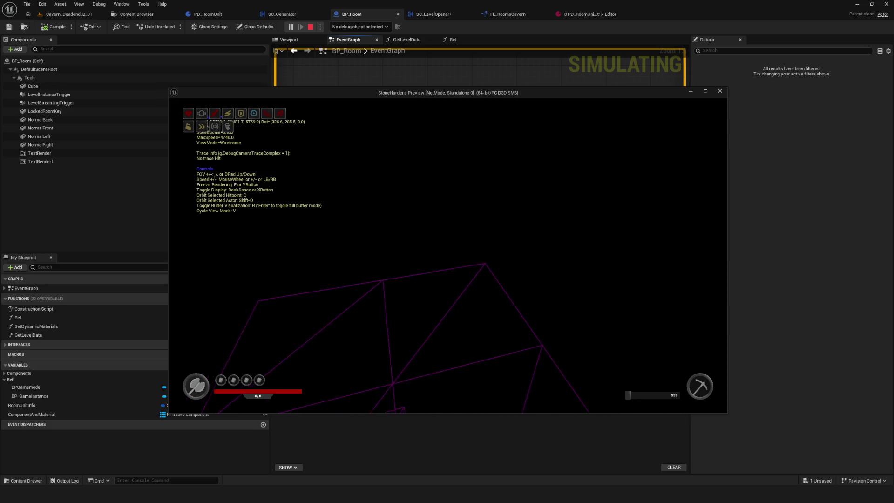
key(Escape)
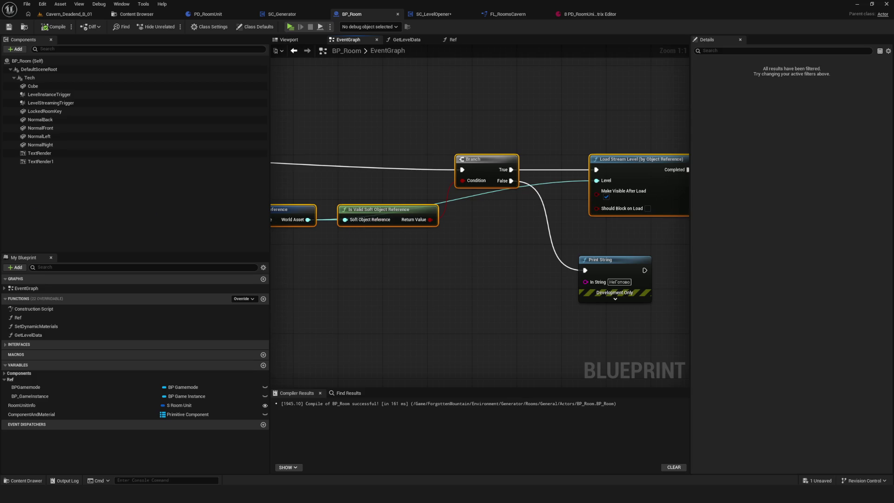
scroll(312, 177, down, 12)
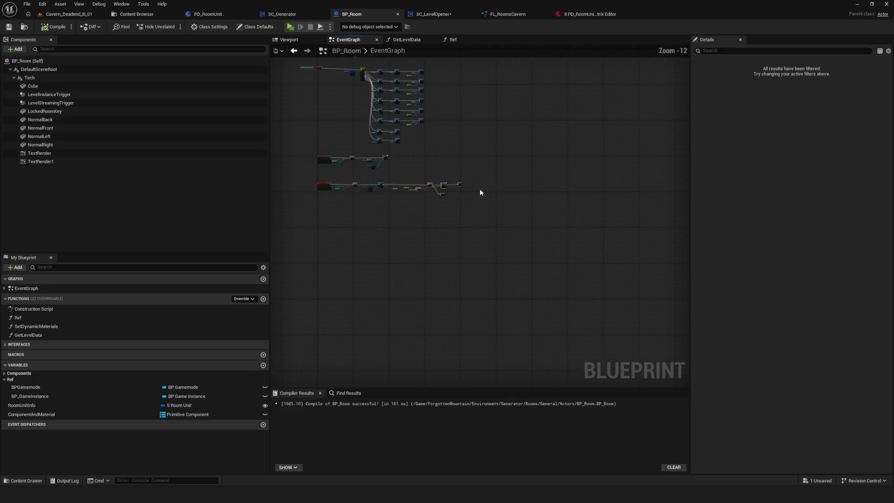
drag(535, 211, 523, 230)
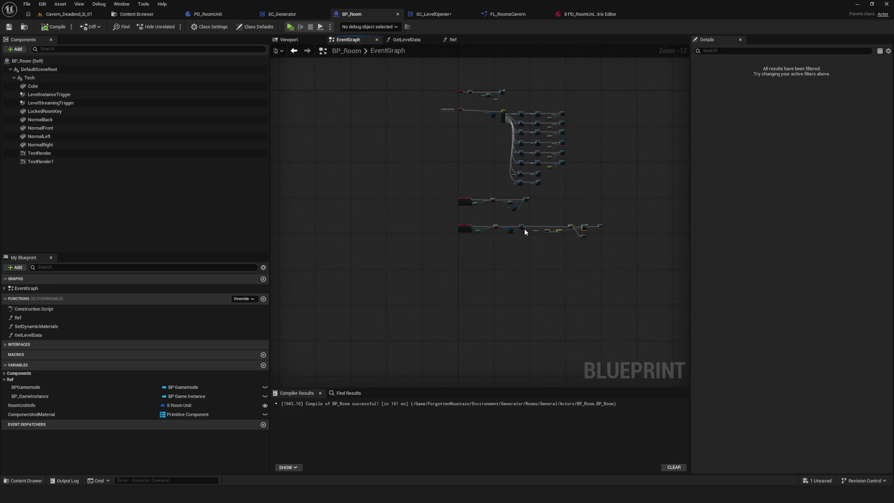
scroll(551, 234, up, 7)
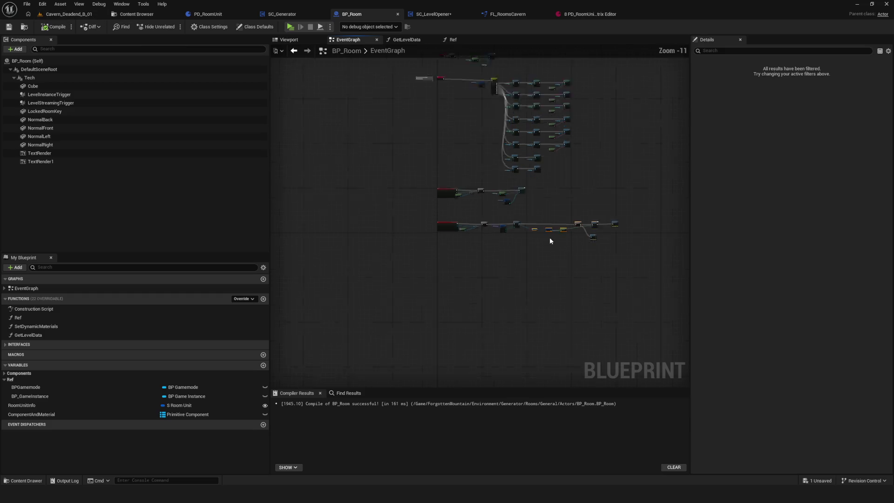
mouse_move(536, 236)
mouse_down()
mouse_move(667, 239)
mouse_move(414, 242)
mouse_move(535, 281)
mouse_up()
scroll(459, 244, down, 2)
scroll(471, 271, up, 1)
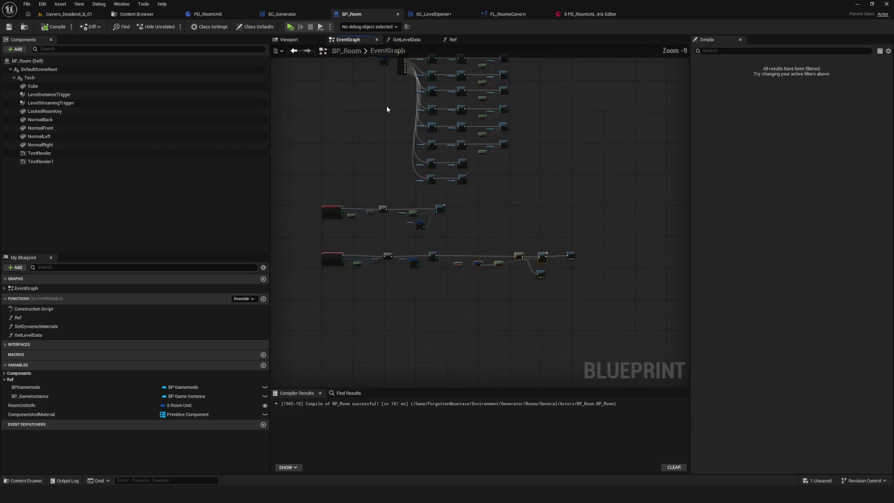
Step: Select the Load Stream Level node in SC_LevelOpener
click(433, 14)
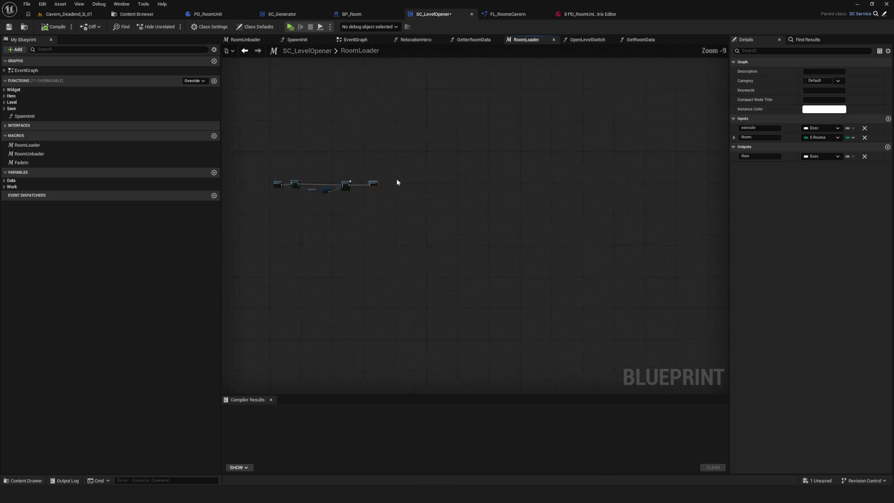
scroll(456, 181, up, 4)
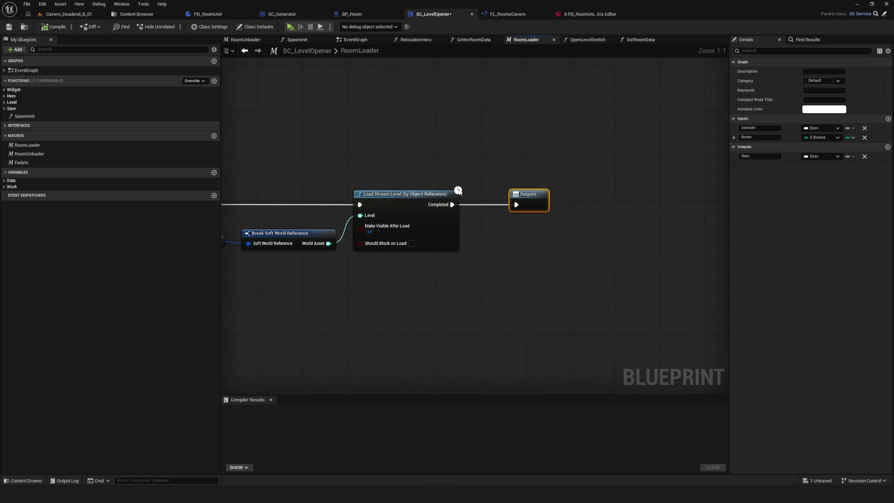
drag(390, 170, 506, 379)
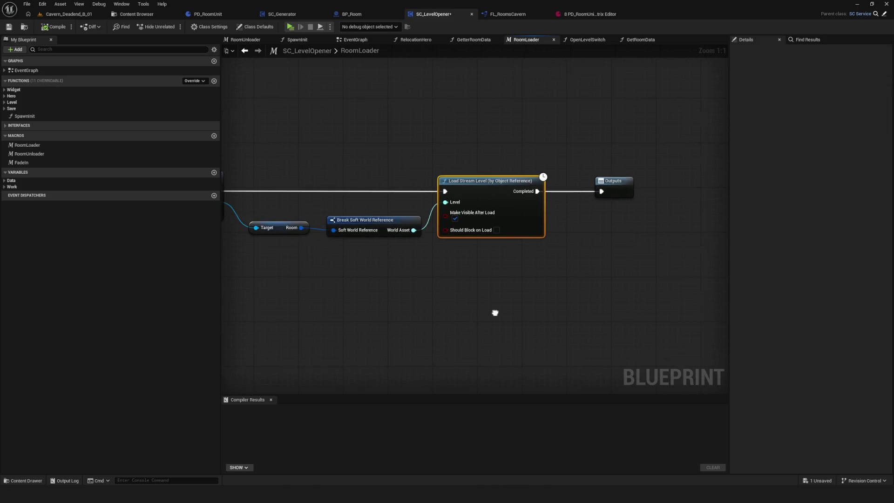
Step: Go to SC_Generator's event graph and open the SpawnStartRoom function
click(282, 14)
scroll(434, 225, down, 5)
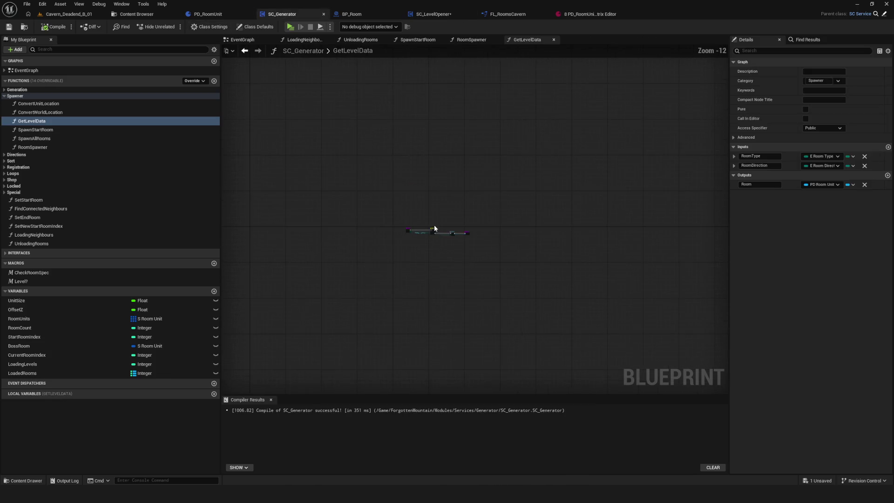
scroll(360, 191, up, 2)
click(242, 40)
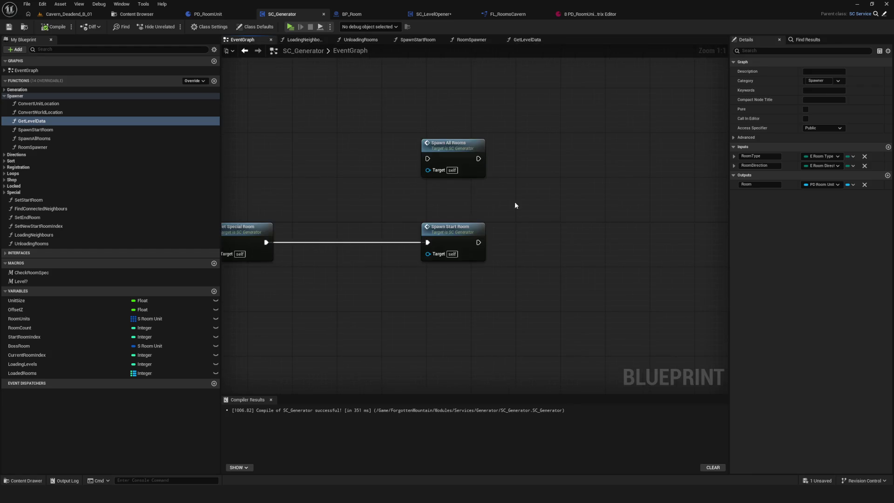
scroll(462, 235, down, 3)
scroll(462, 235, up, 5)
double_click(512, 228)
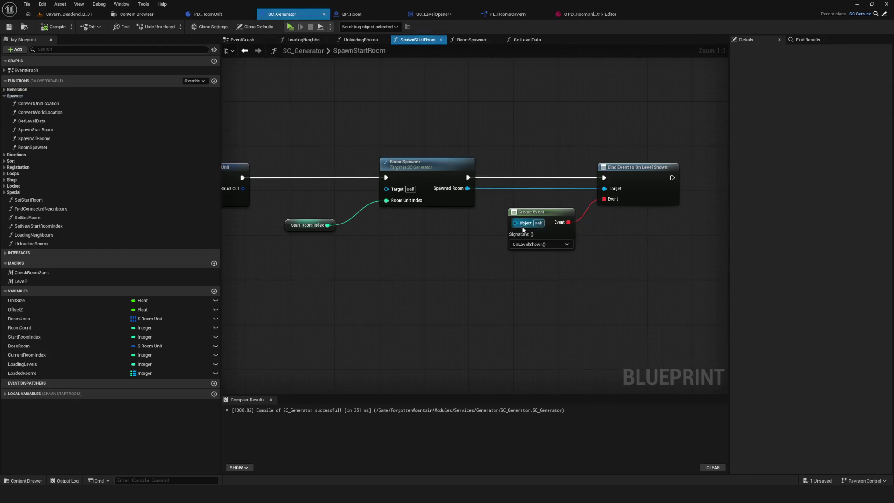
Step: Open RoomSpawner and select Load Level Instance with the nodes feeding it
double_click(354, 162)
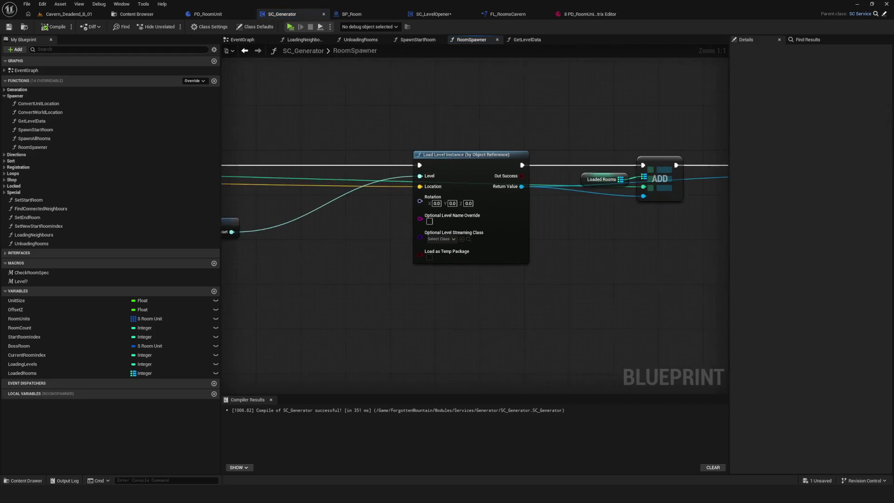
click(419, 152)
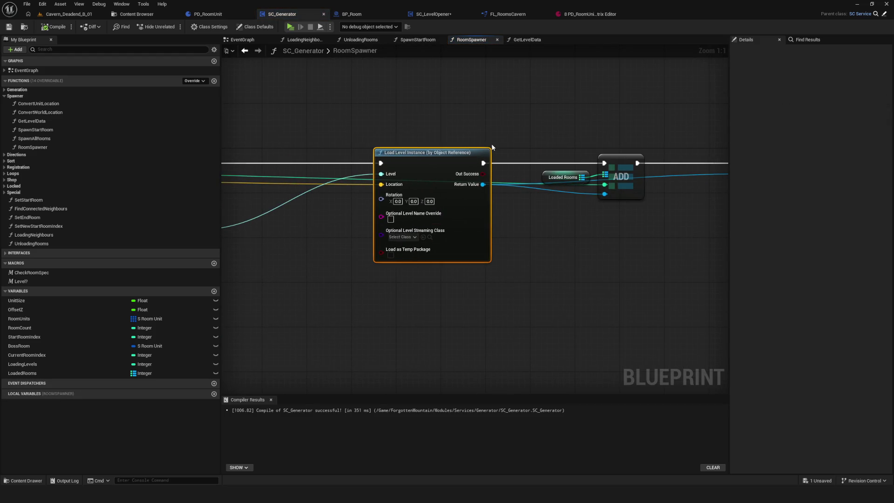
scroll(283, 171, down, 10)
mouse_move(242, 147)
mouse_down()
mouse_move(490, 303)
mouse_move(707, 257)
mouse_up()
scroll(706, 257, up, 6)
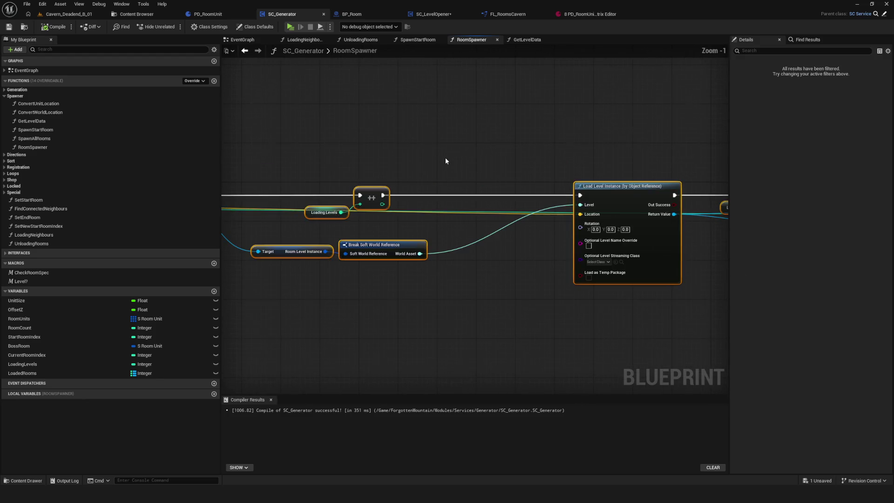
scroll(510, 201, up, 1)
mouse_move(464, 109)
mouse_down()
mouse_move(535, 206)
mouse_move(475, 205)
mouse_up()
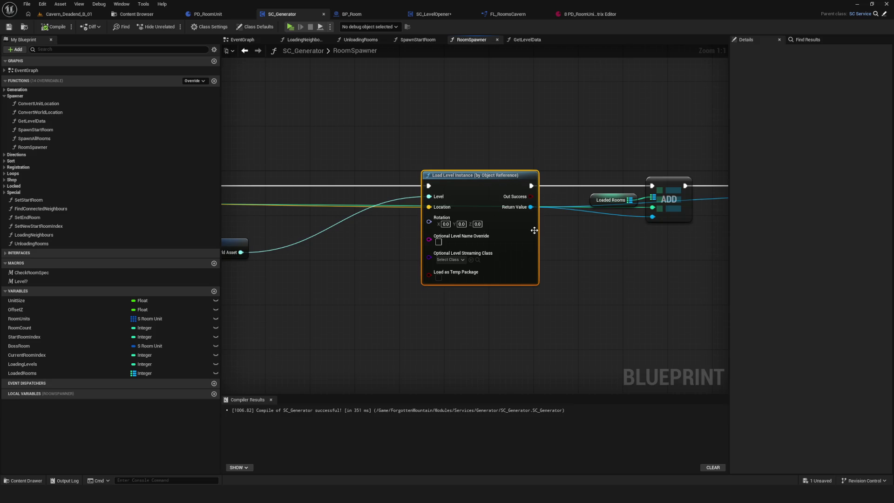
Step: Search Return Value's action list for 'bind', then cancel without adding a node
mouse_move(530, 207)
mouse_down()
mouse_move(647, 328)
mouse_move(613, 311)
mouse_up()
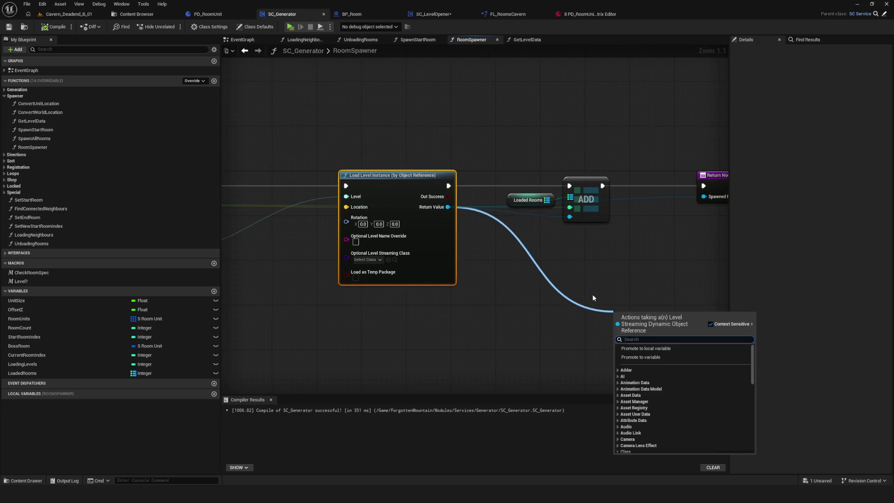
text(de)
key(BackSpace)
key(BackSpace)
text(bi)
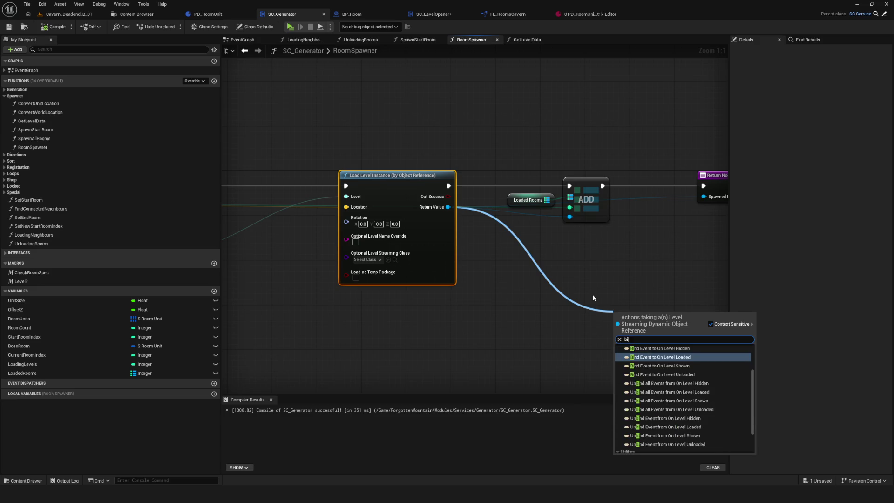
text(nd)
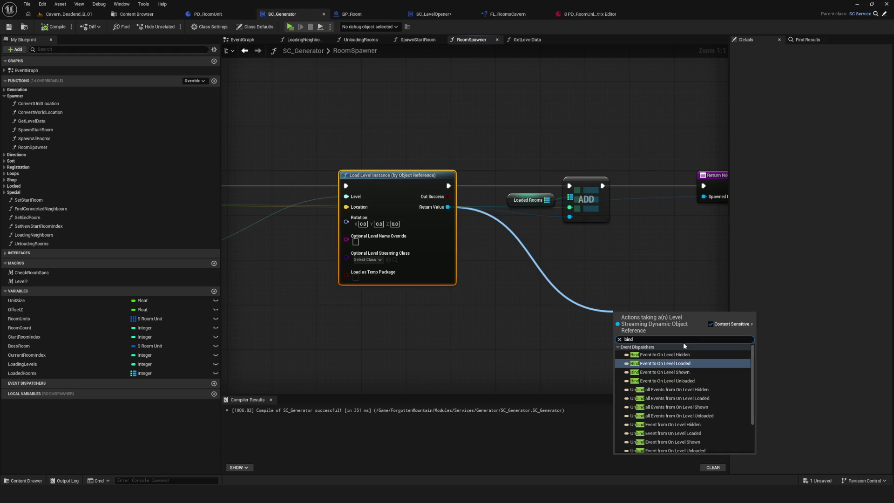
scroll(542, 211, down, 4)
scroll(502, 169, up, 4)
click(502, 177)
Step: Reposition the Load Level Instance node near Break Soft World Reference and save SC_Generator
drag(502, 181, 537, 276)
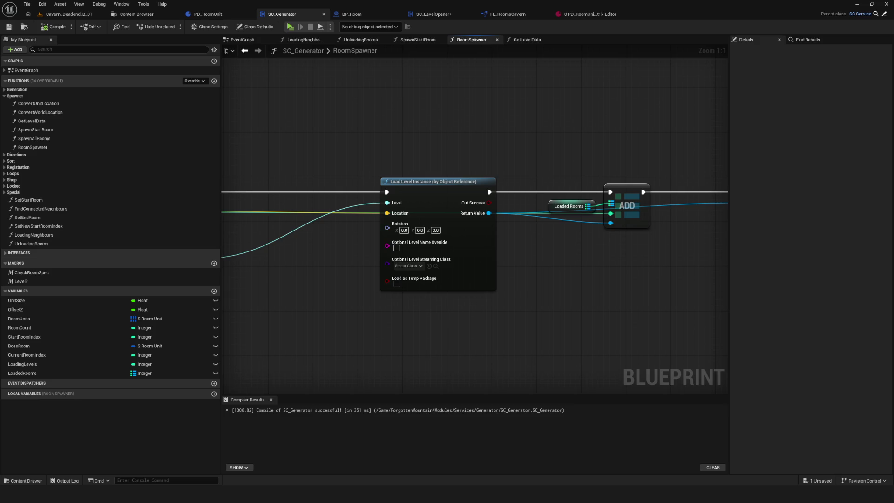
drag(242, 100, 314, 71)
mouse_move(455, 61)
mouse_down()
mouse_move(528, 217)
mouse_move(543, 363)
mouse_move(393, 330)
mouse_up()
scroll(556, 205, down, 4)
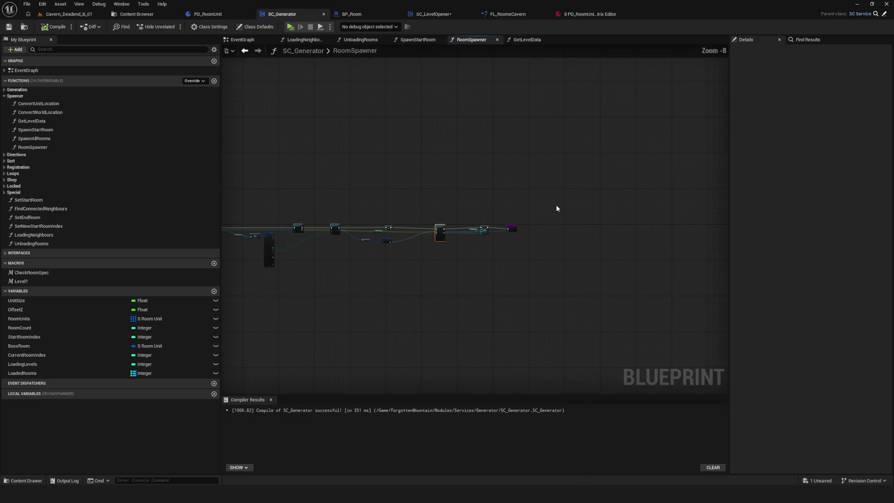
scroll(441, 245, up, 4)
mouse_move(441, 244)
mouse_down()
mouse_move(402, 224)
mouse_move(418, 210)
mouse_up()
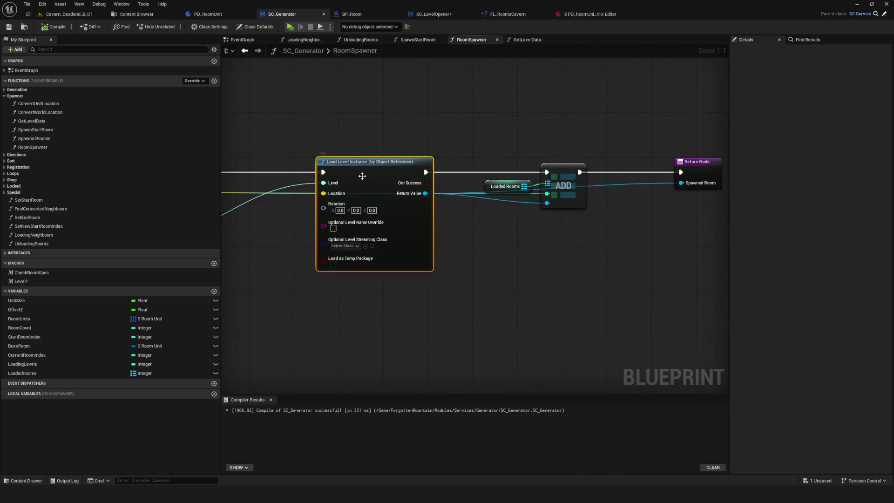
drag(365, 172, 354, 176)
drag(441, 195, 601, 181)
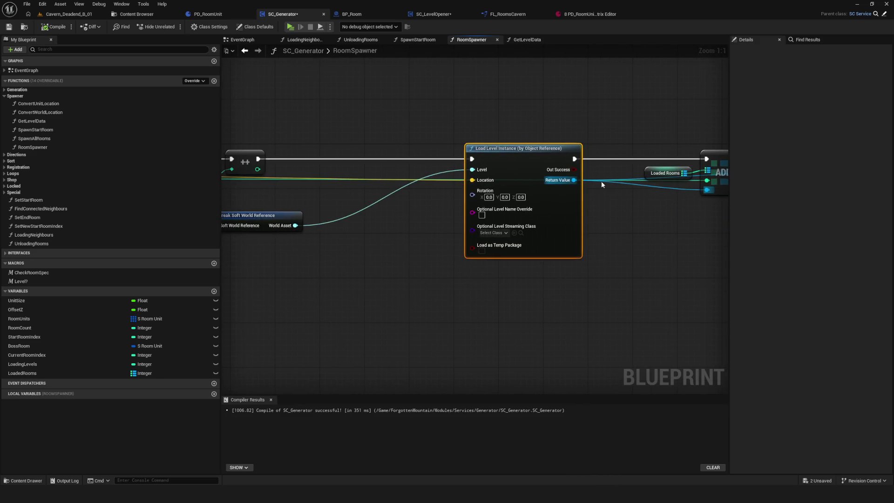
key(ctrl+s)
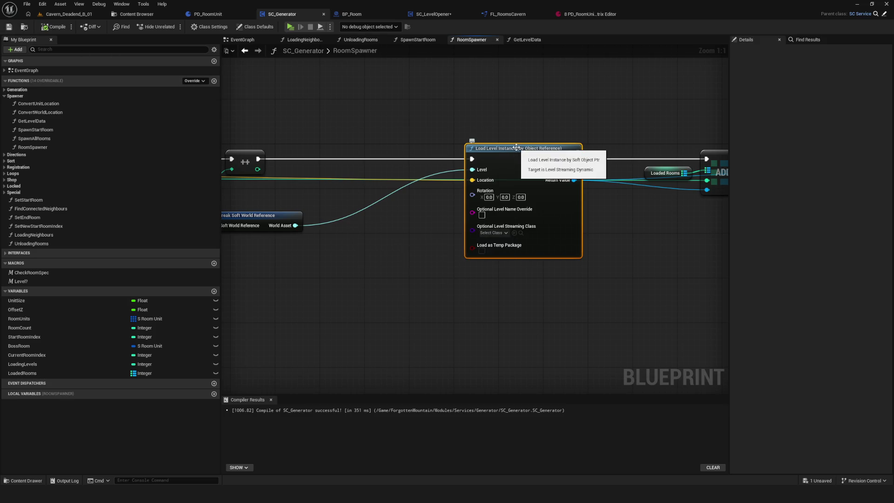
drag(571, 159, 503, 164)
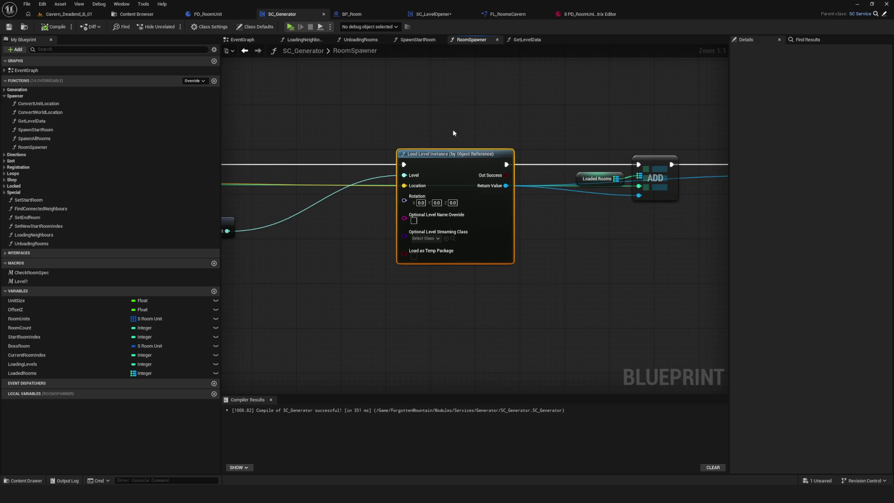
mouse_move(452, 130)
mouse_down()
mouse_move(471, 201)
mouse_move(467, 150)
mouse_move(478, 116)
mouse_up()
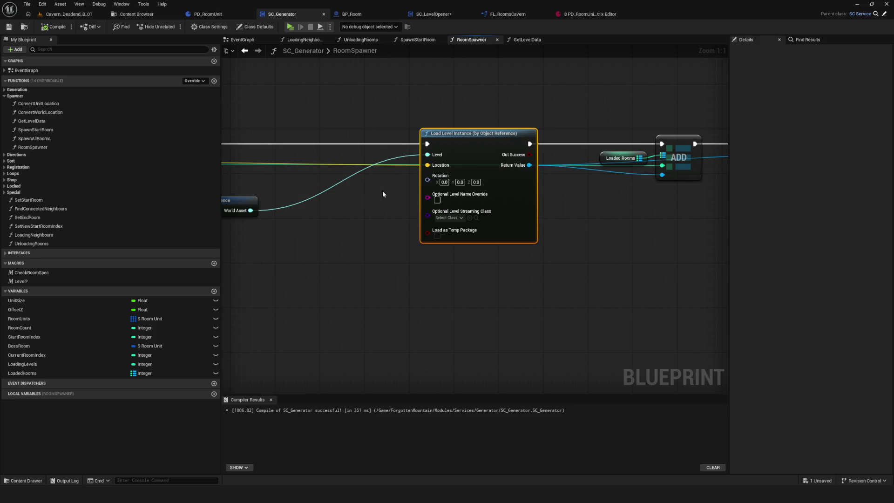
Step: Check the File menu's New Level option in Cavern_Deadend_B_01, then close it unused
click(135, 14)
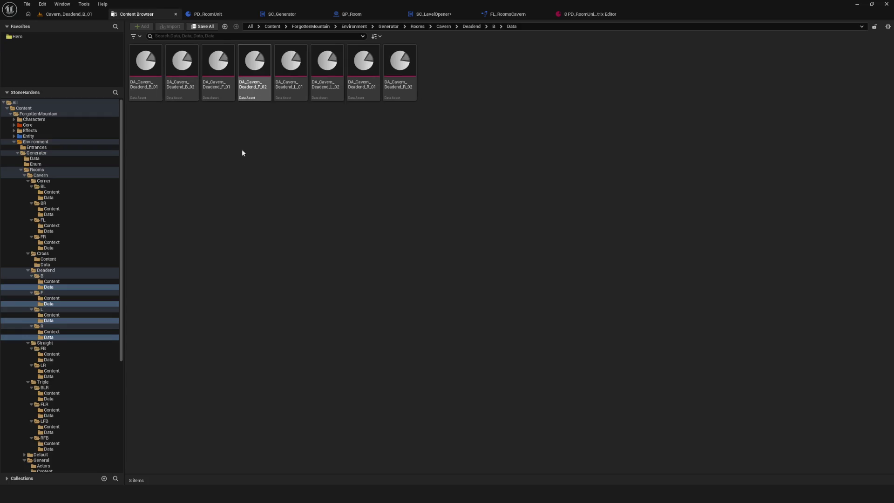
click(27, 5)
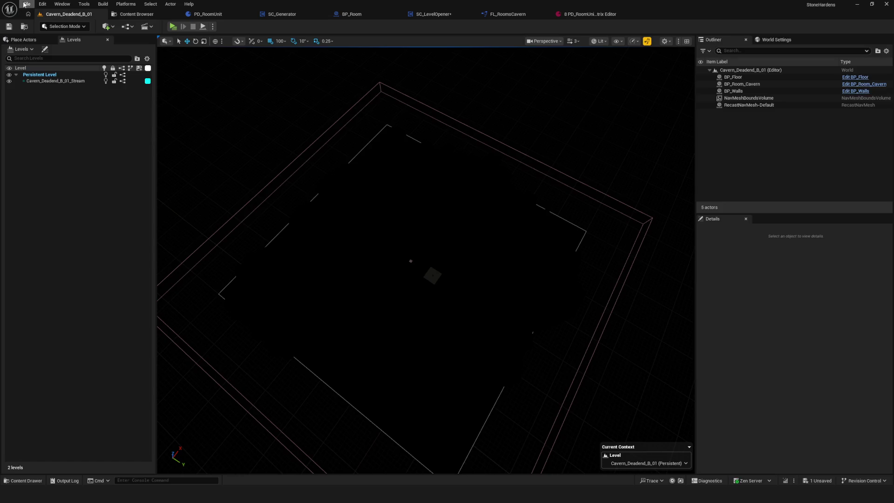
click(25, 4)
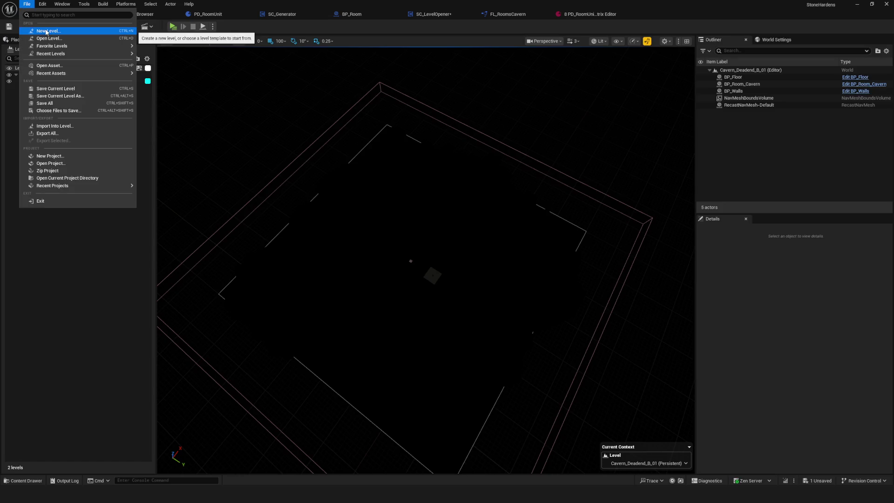
click(142, 23)
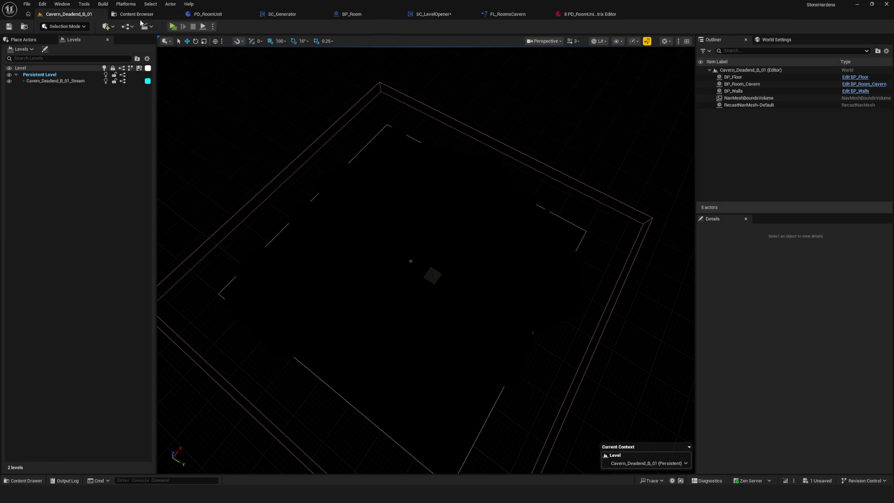
Step: Open the Generator folder and bring up its asset creation context menu
right_click(286, 155)
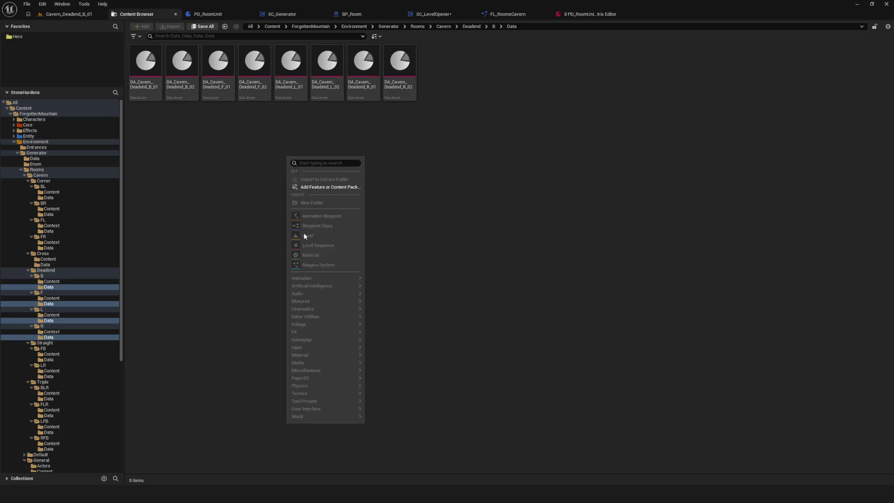
click(144, 230)
click(37, 153)
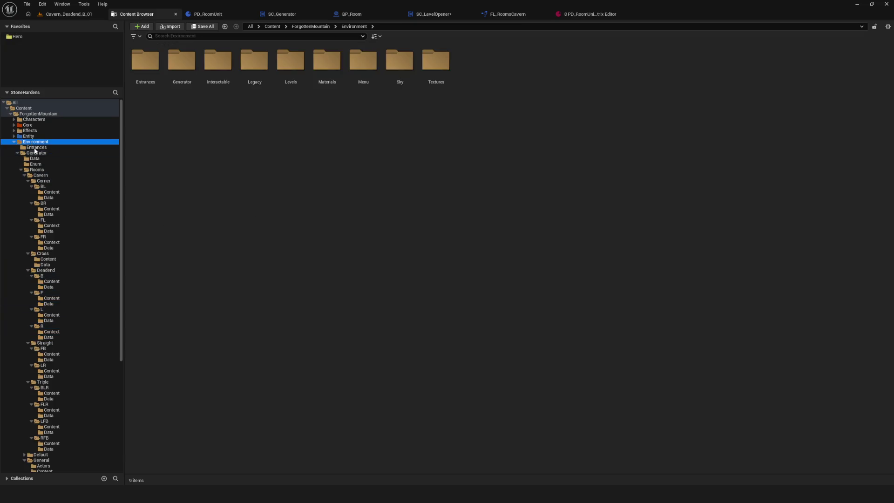
right_click(328, 156)
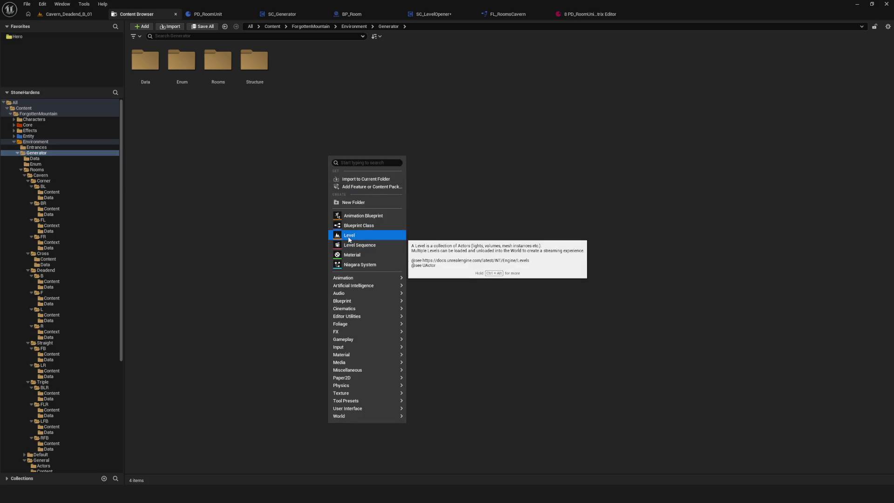